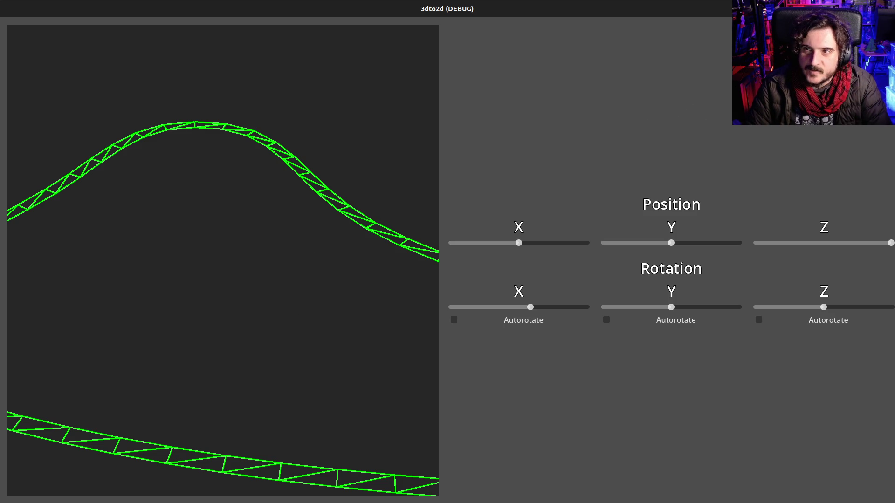
Step: Tilt the track wireframe flatter via Rotation X, nudge Position X and Z, then close the viewer
drag(531, 309, 528, 309)
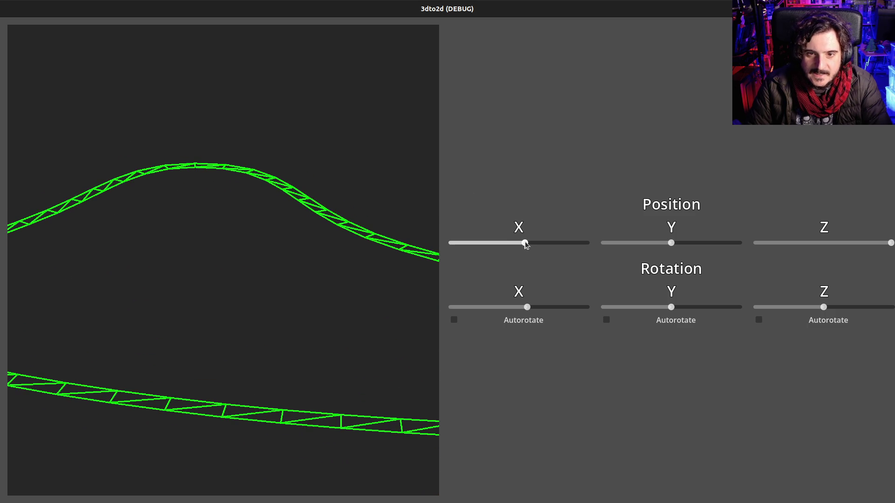
drag(525, 242, 528, 242)
mouse_move(891, 243)
mouse_down()
mouse_move(853, 247)
mouse_move(891, 243)
mouse_up()
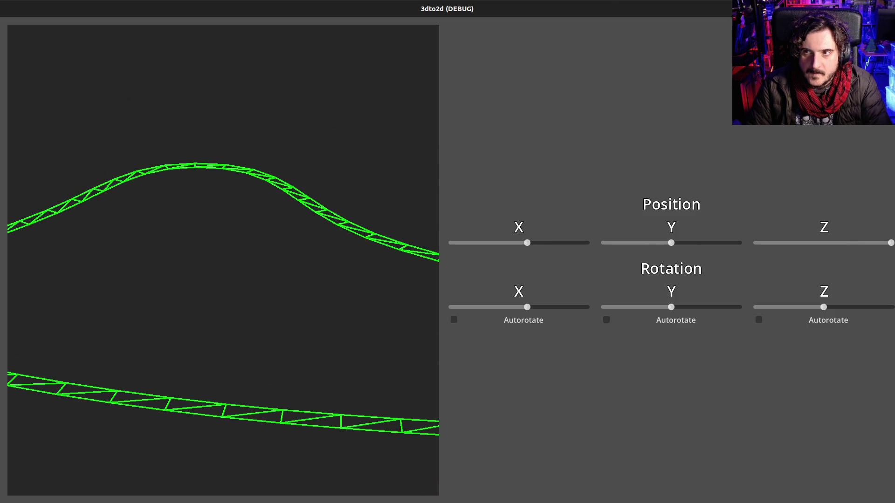
key(alt+F4)
Step: Set the PositionZ slider's Min Value to -10 and Max Value to 100, save, and relaunch the viewer
click(834, 230)
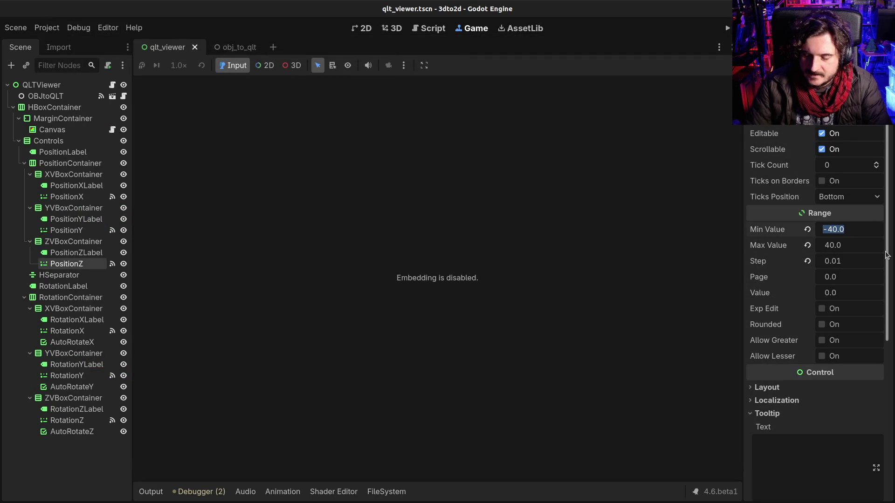
text(-100)
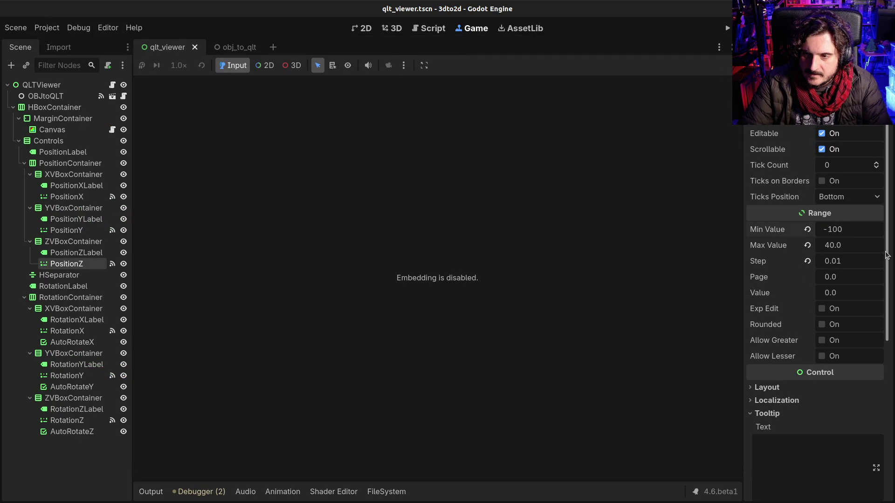
text(<)
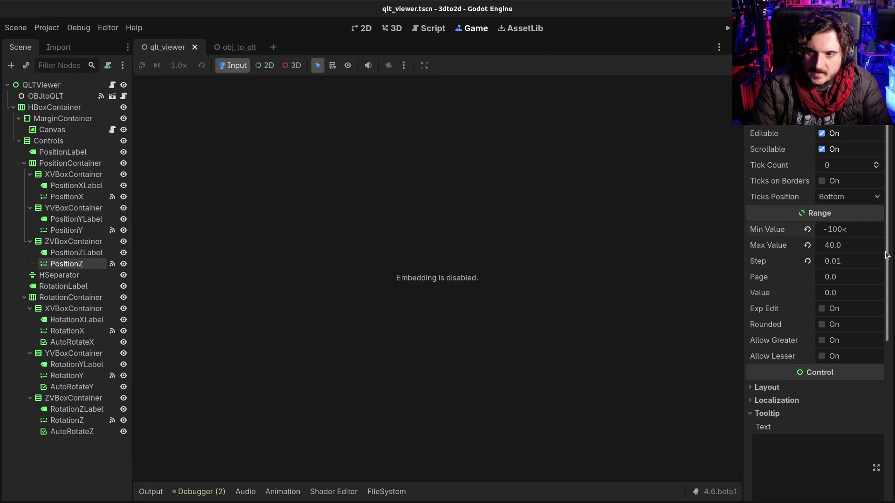
key(BackSpace)
key(BackSpace)
key(BackSpace)
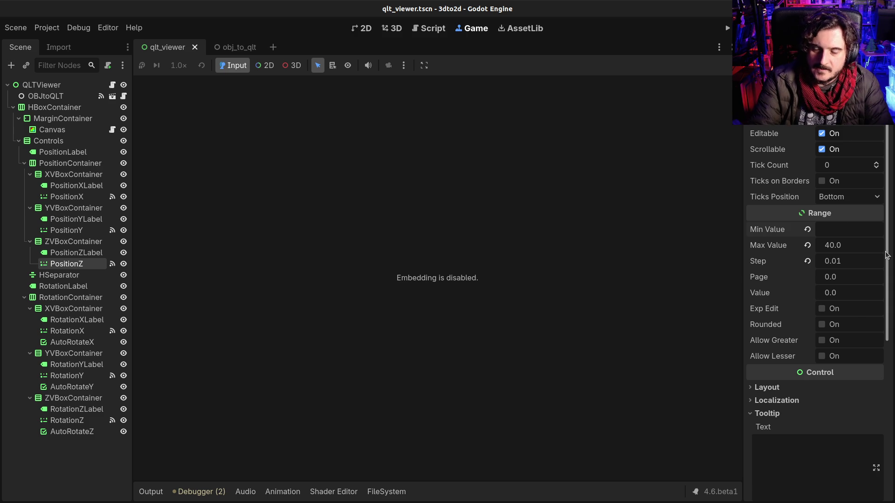
text(-10)
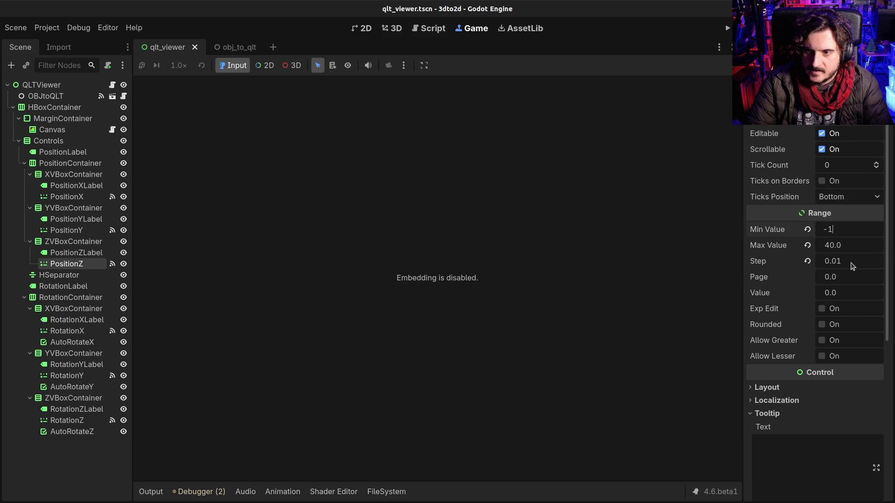
key(Tab)
text(10)
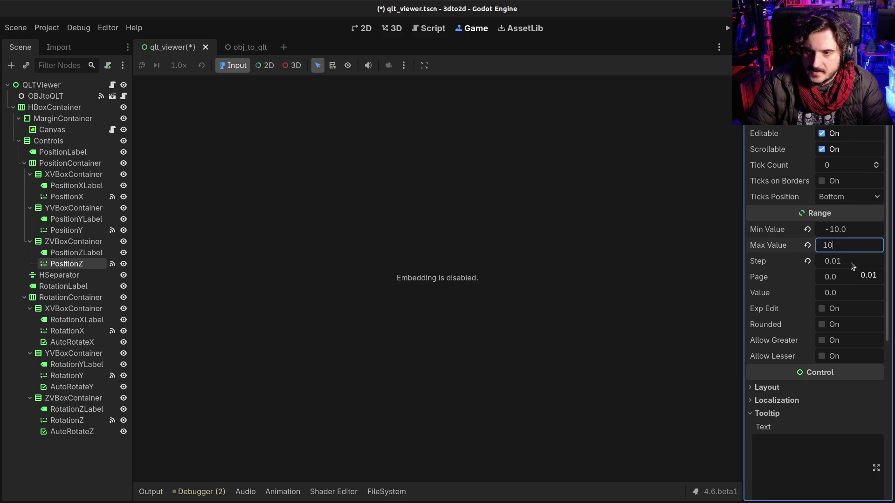
key(Return)
key(F5)
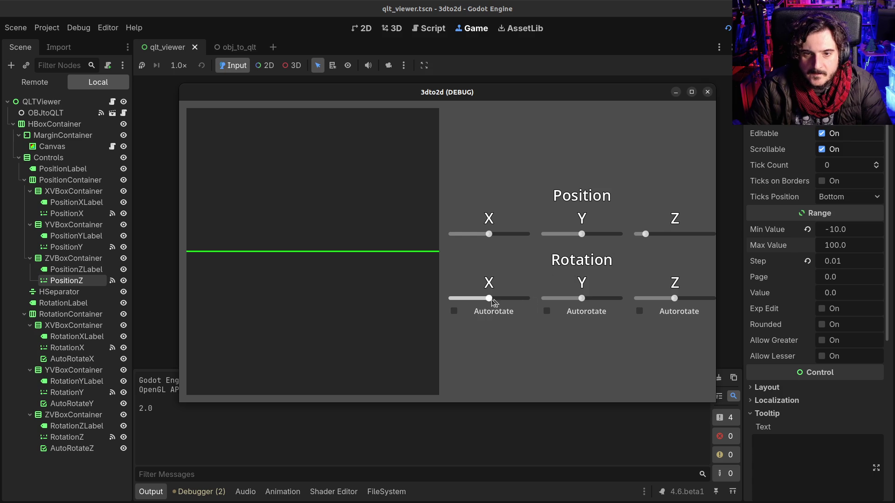
Step: Rotate slightly on X and push Position Z far right until the full track loop shows, then close the viewer
drag(489, 298, 499, 300)
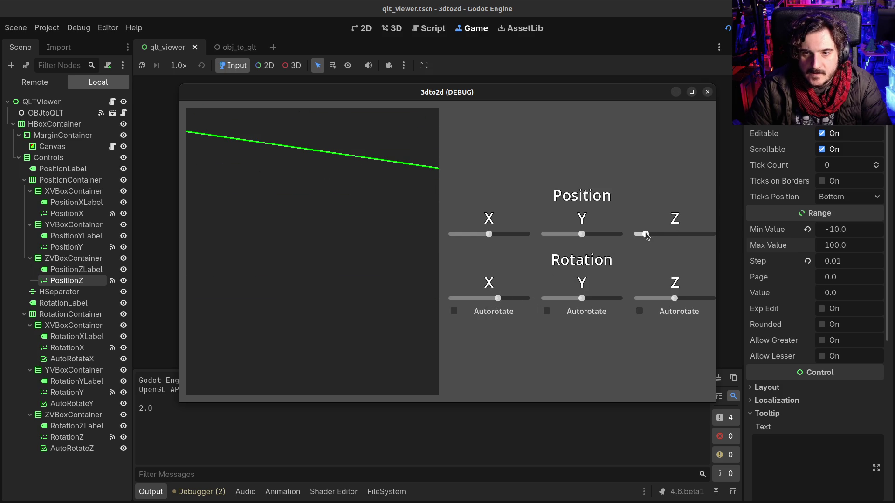
drag(646, 233, 706, 236)
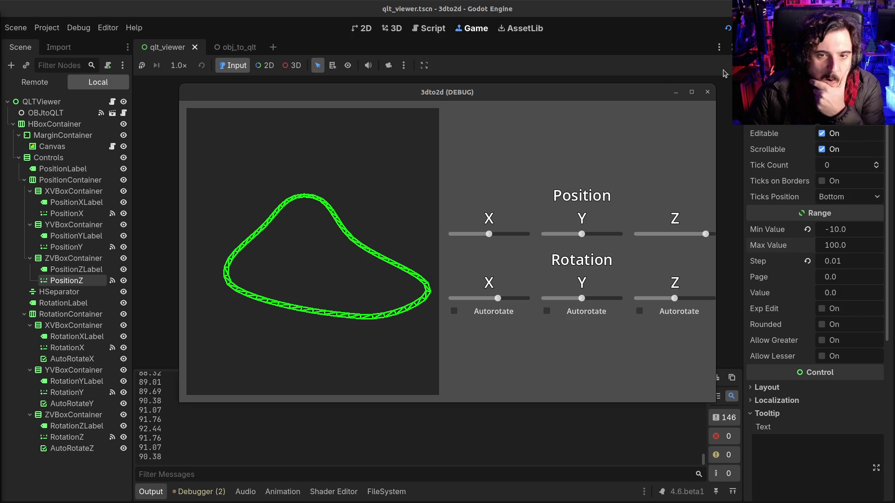
click(708, 92)
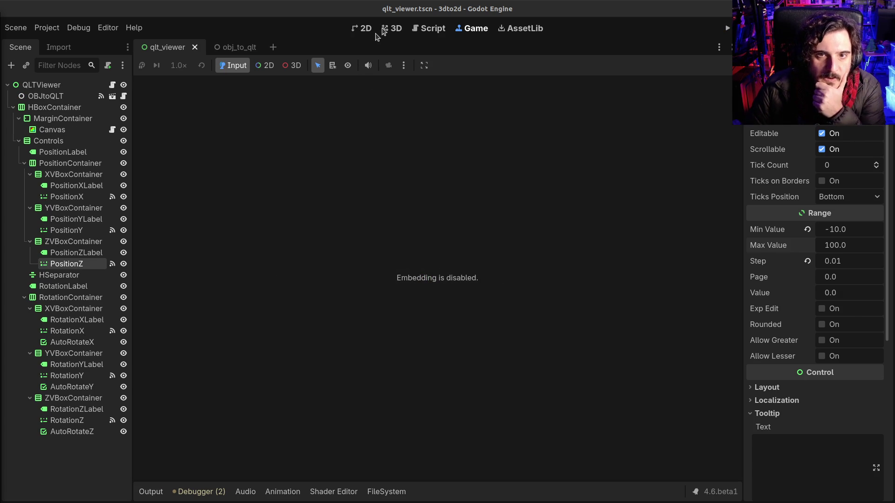
Step: Switch to the script editor and scroll through qlt_viewer.gd
click(428, 28)
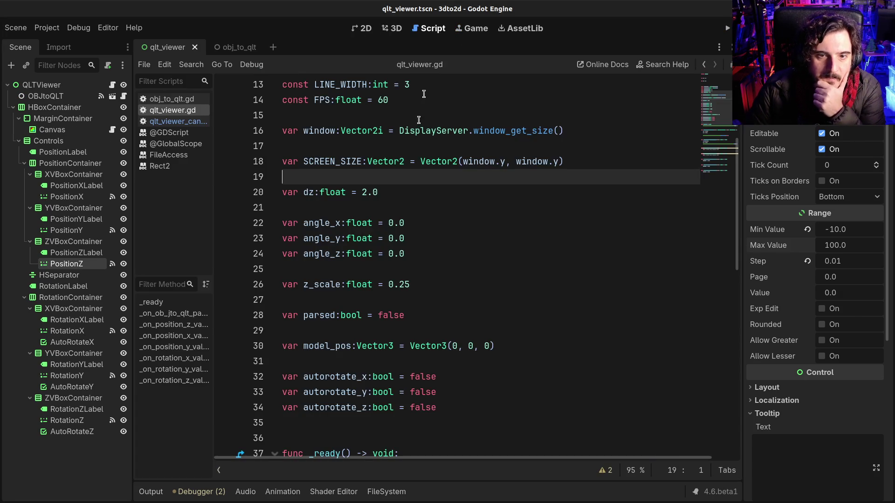
scroll(408, 260, down, 10)
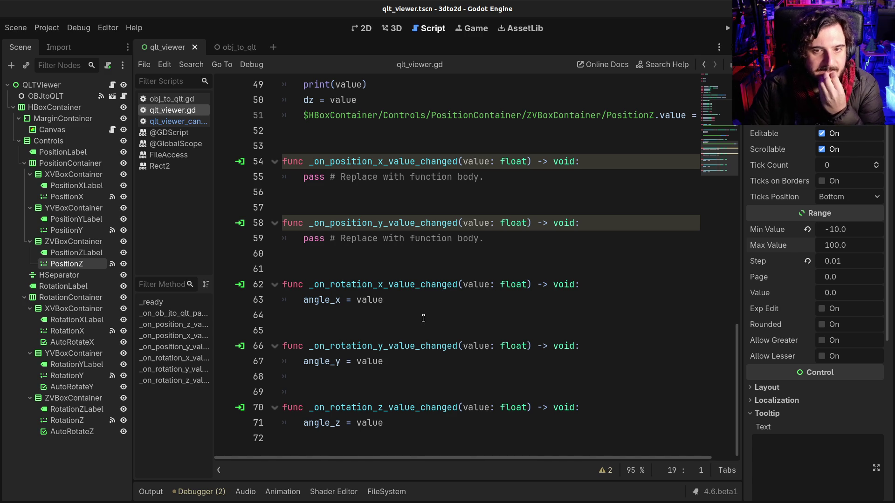
scroll(424, 318, up, 10)
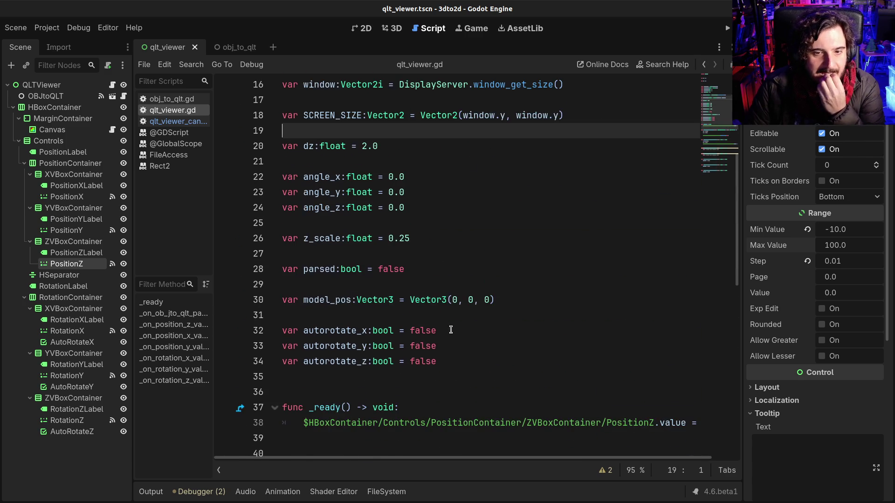
scroll(451, 330, down, 1)
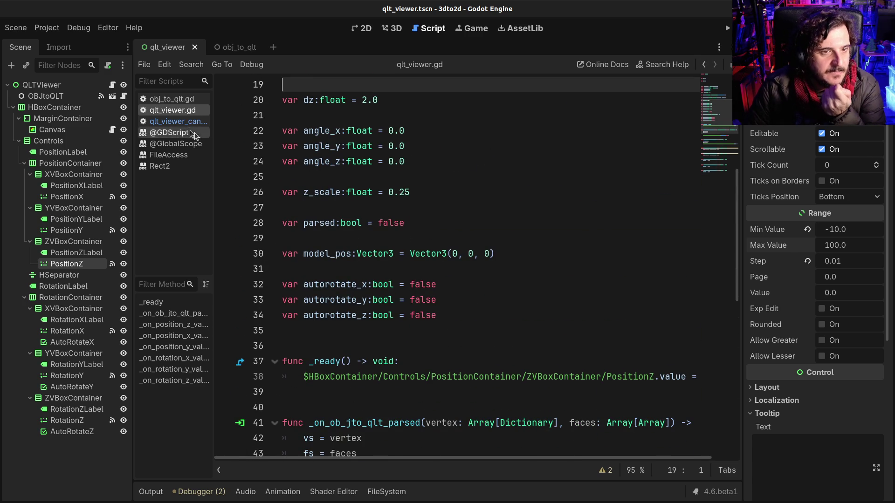
Step: Open qlt_viewer_canvas.gd by way of obj_to_qlt.gd and scroll to its coords_to_screen and project functions
click(168, 99)
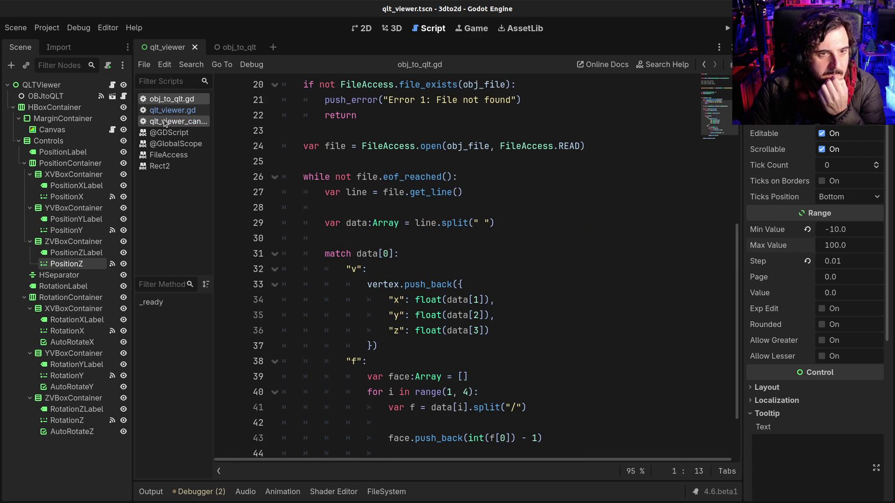
click(163, 120)
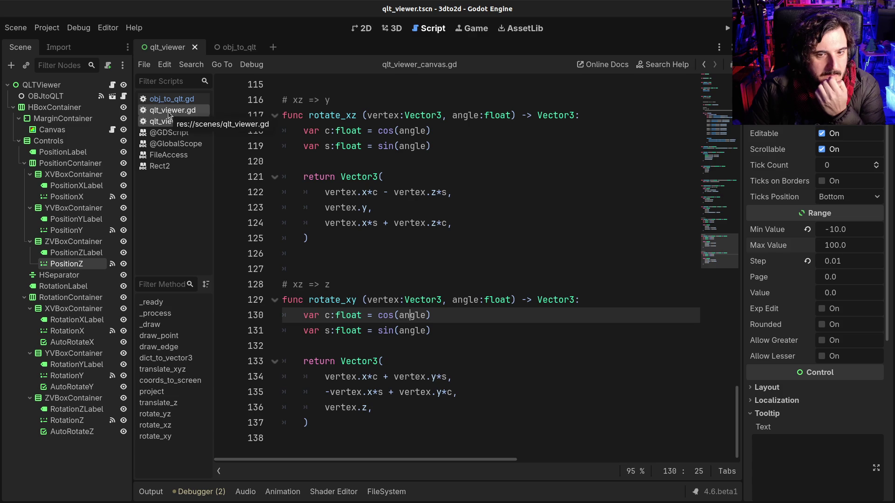
scroll(447, 348, up, 3)
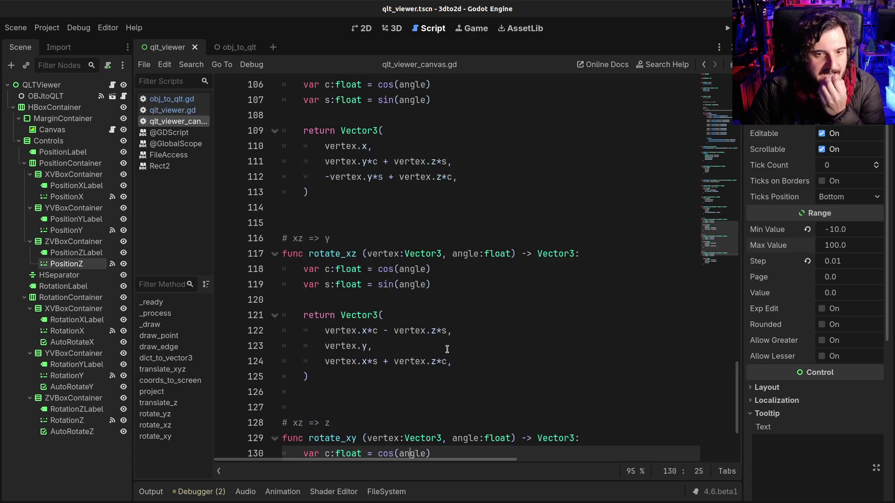
scroll(448, 349, up, 14)
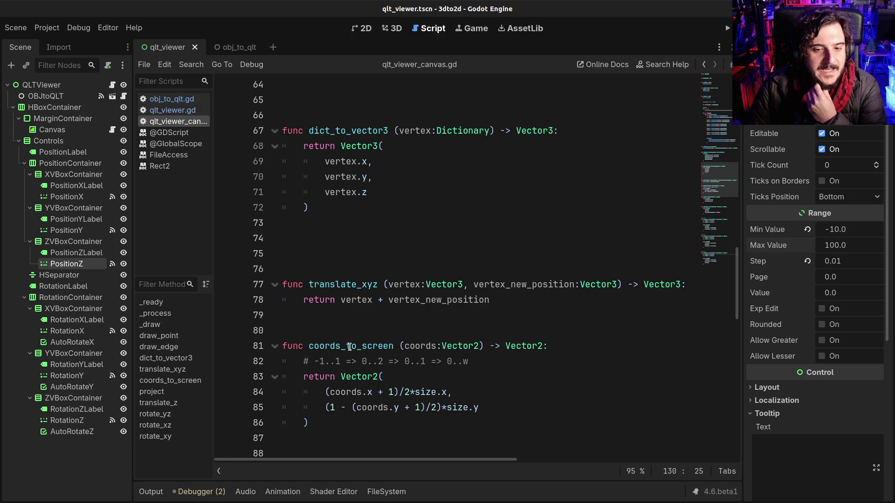
scroll(369, 364, up, 6)
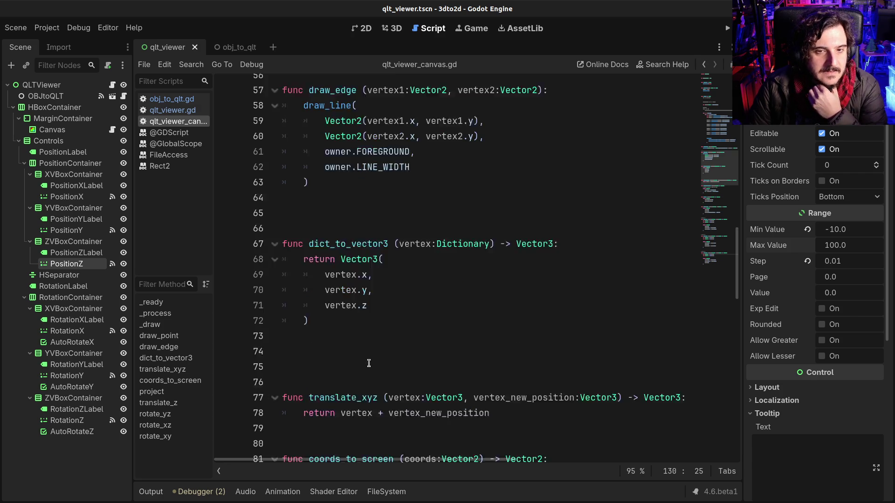
scroll(369, 363, down, 6)
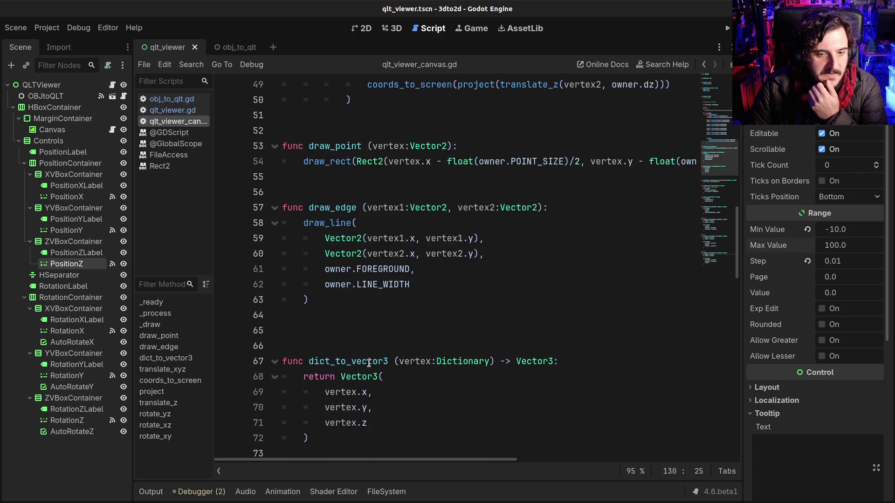
scroll(369, 351, down, 5)
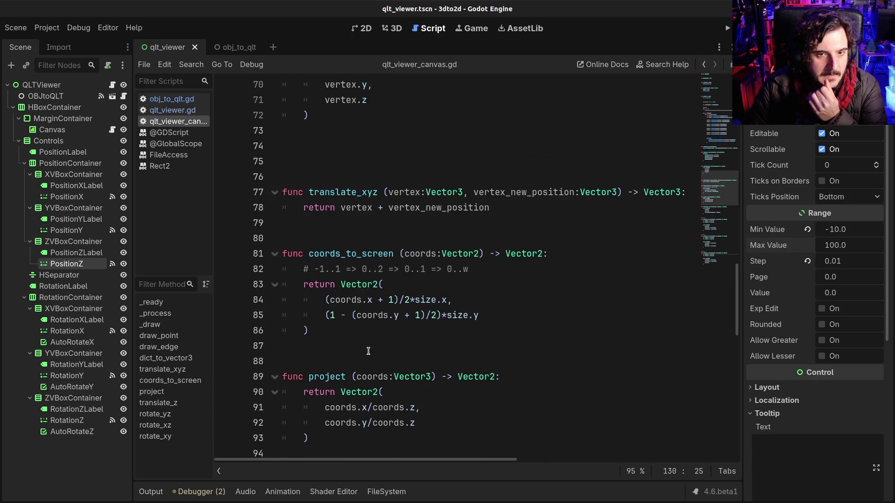
drag(353, 315, 283, 239)
key(ctrl+c)
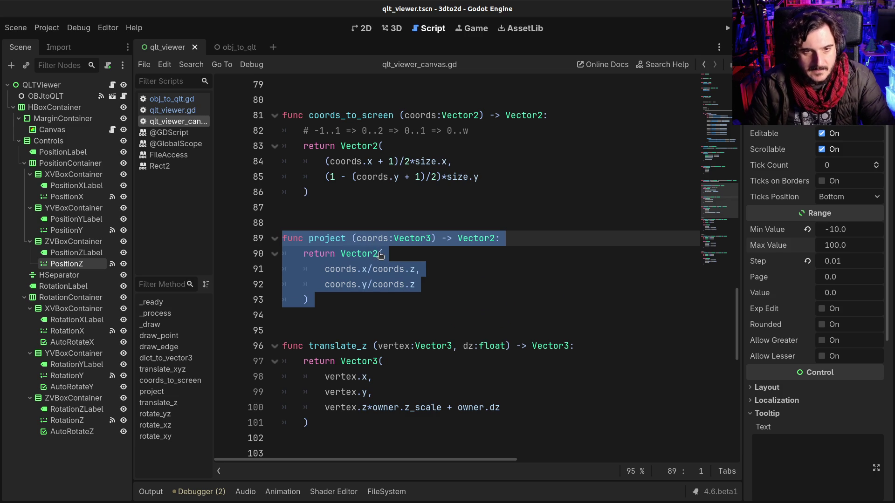
key(Delete)
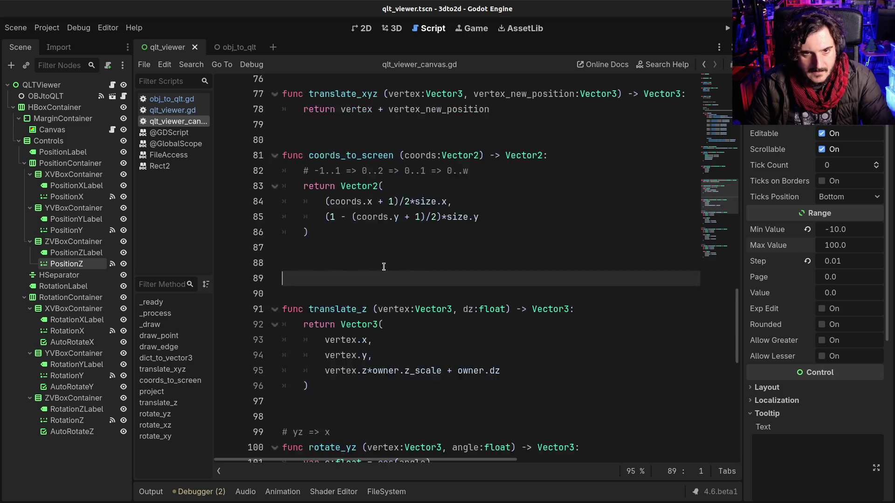
scroll(364, 270, up, 5)
click(338, 251)
key(ctrl+v)
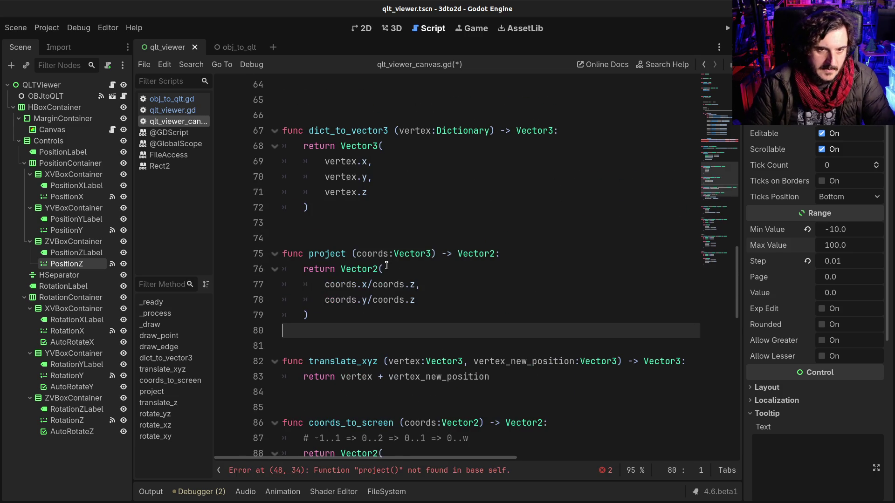
key(Return)
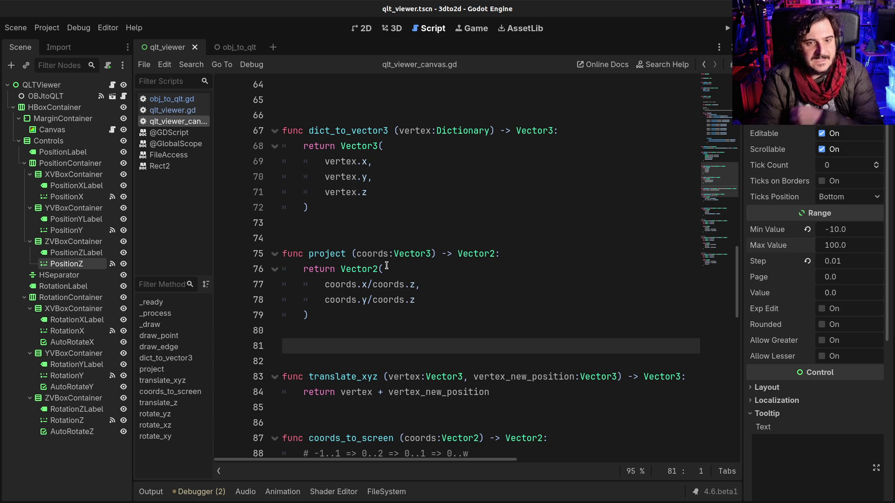
scroll(502, 409, down, 2)
scroll(501, 409, down, 2)
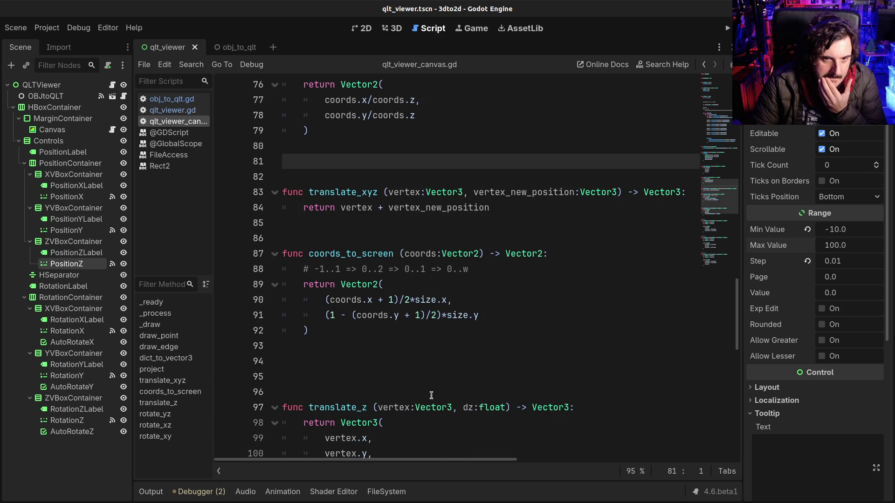
scroll(362, 322, up, 2)
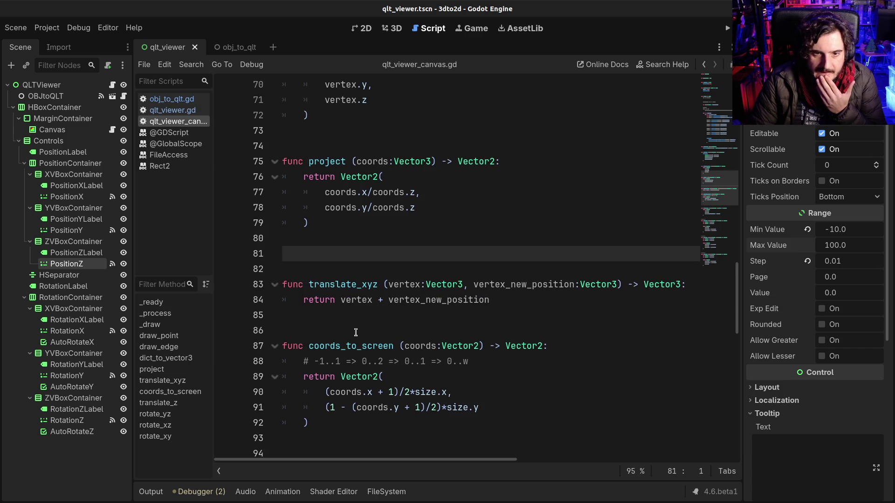
click(340, 285)
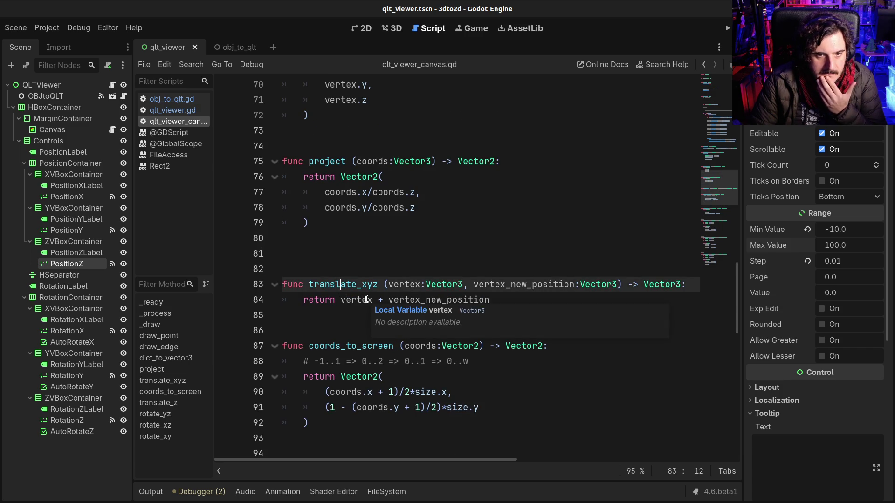
scroll(366, 299, down, 5)
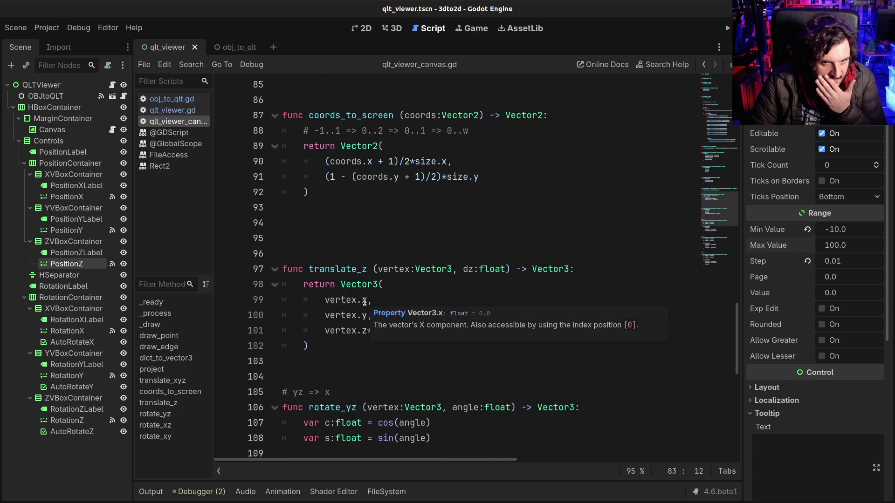
click(340, 366)
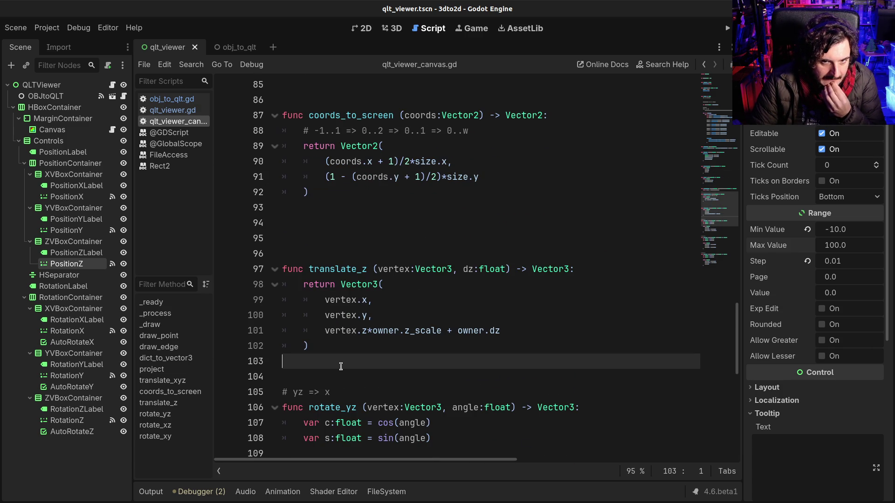
scroll(339, 359, down, 2)
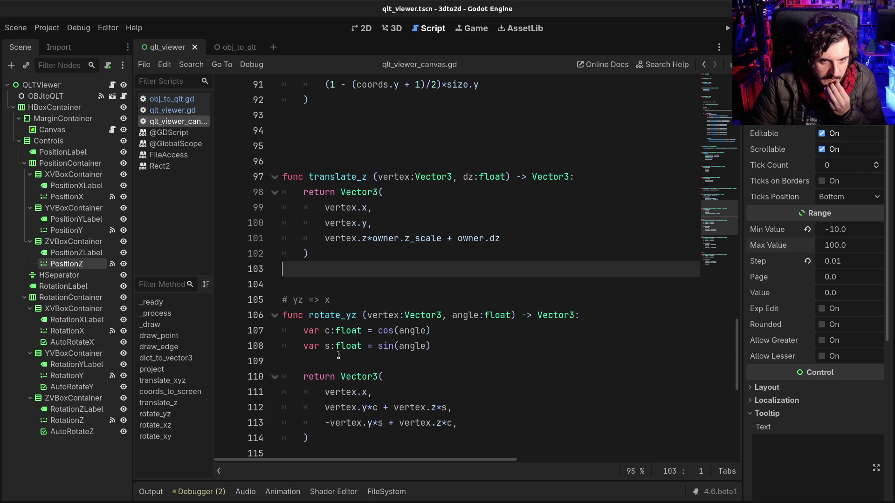
scroll(339, 356, down, 3)
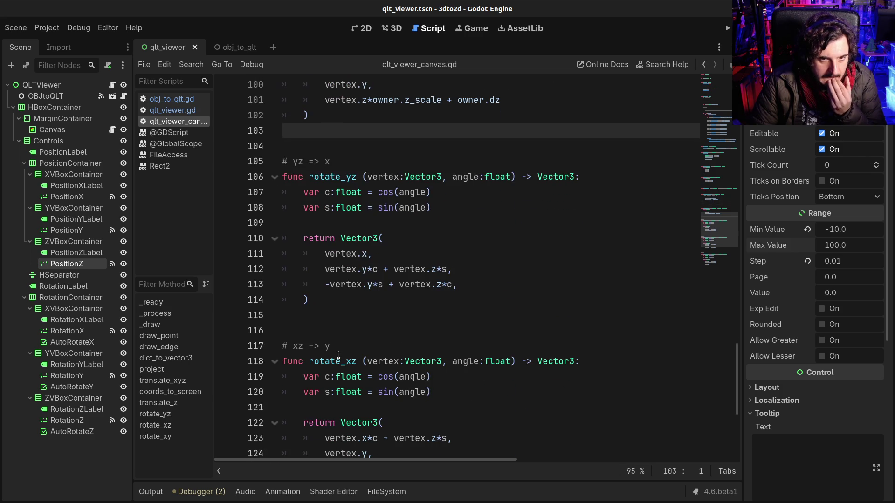
scroll(339, 355, up, 2)
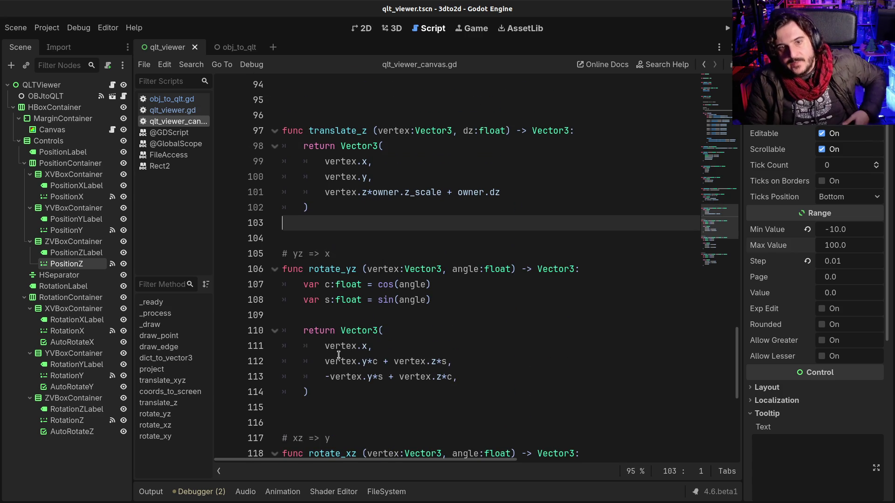
scroll(339, 355, up, 8)
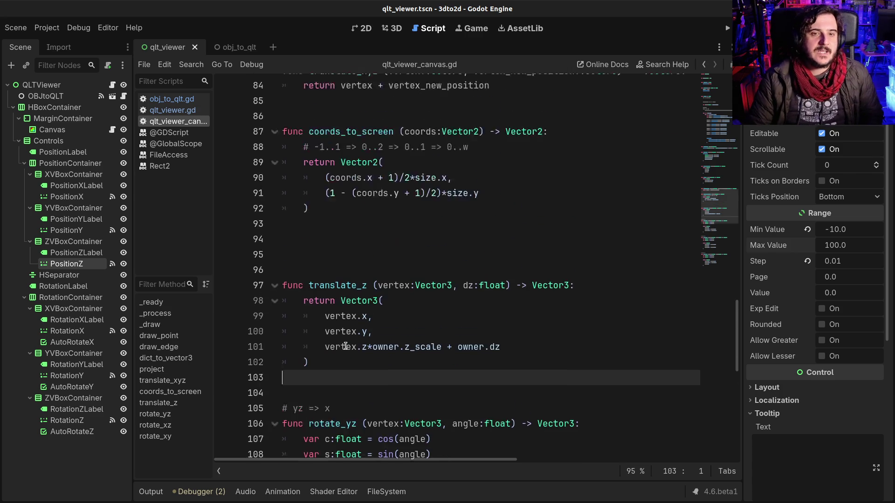
scroll(349, 360, up, 2)
scroll(349, 360, up, 6)
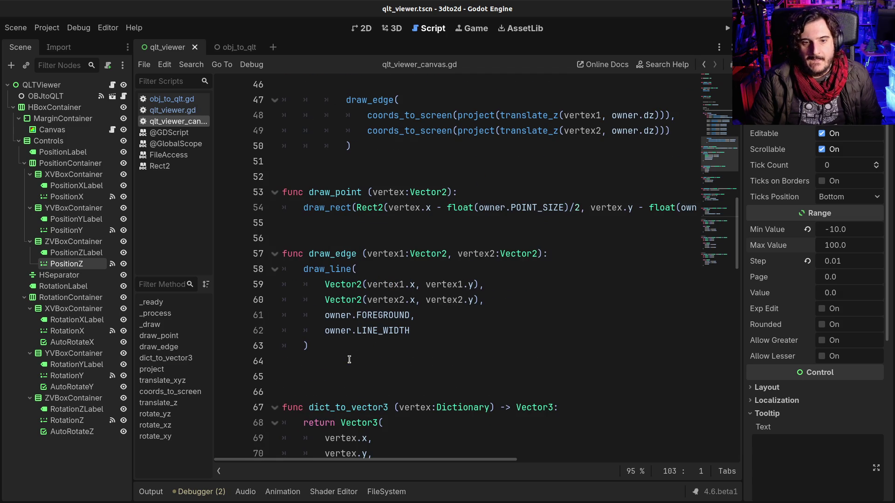
scroll(349, 360, down, 2)
scroll(349, 360, up, 3)
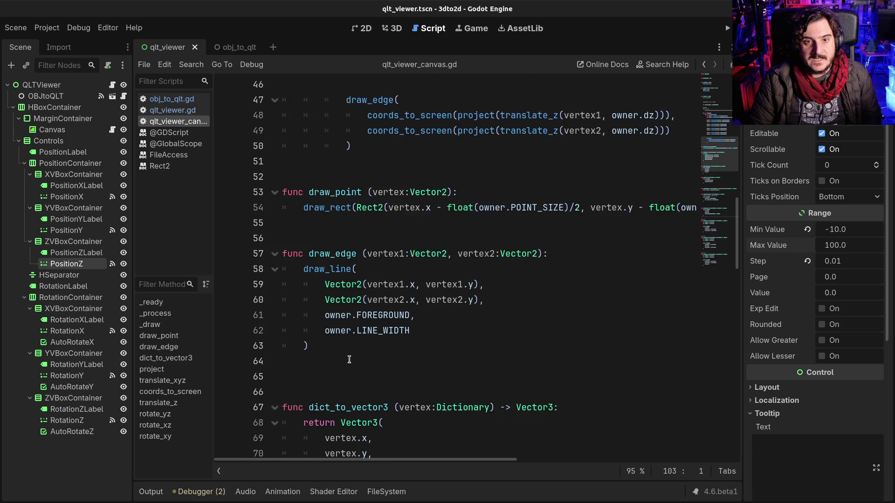
scroll(349, 362, down, 6)
click(352, 361)
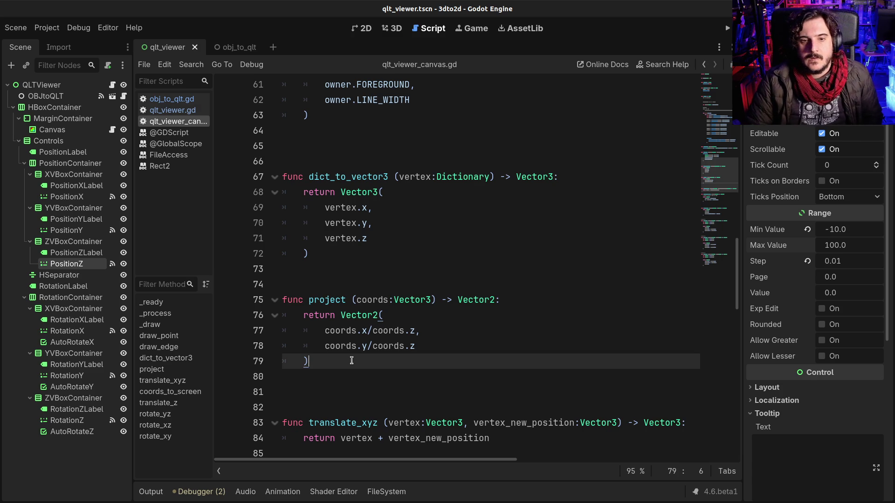
mouse_move(355, 347)
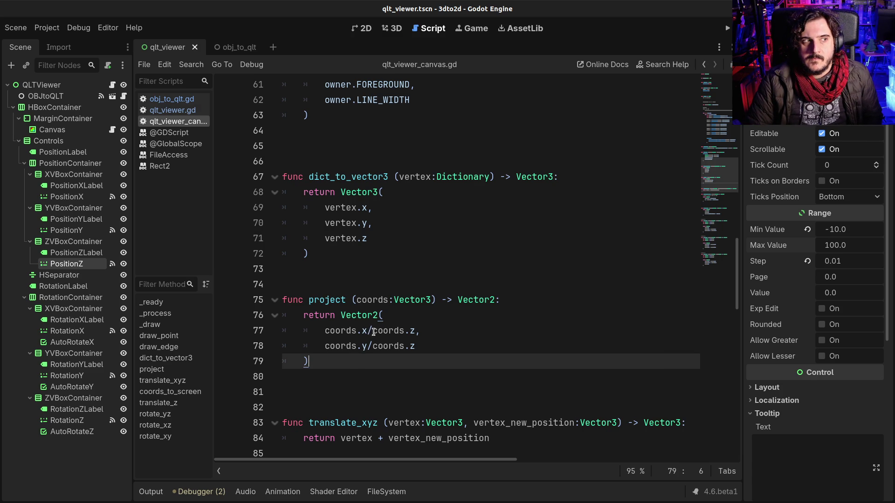
click(376, 332)
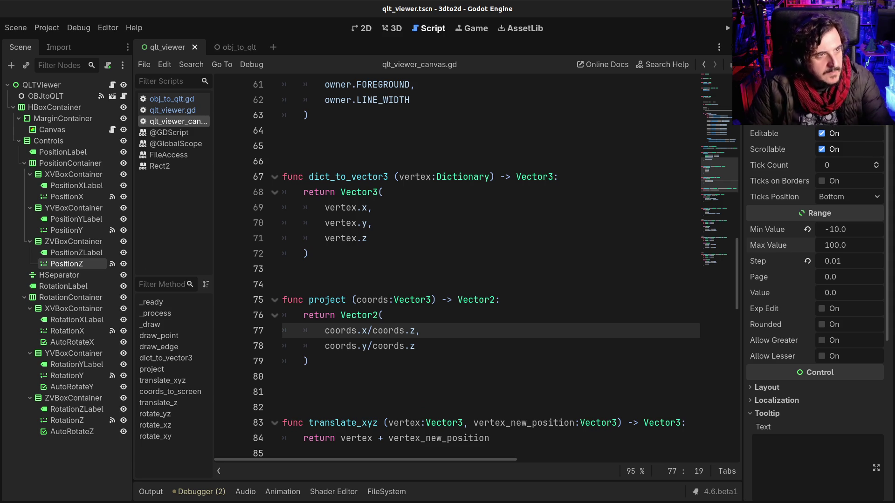
Step: Run the viewer, adjust rotation and Position Z until the green track appears, then browse the res://obj files
key(F5)
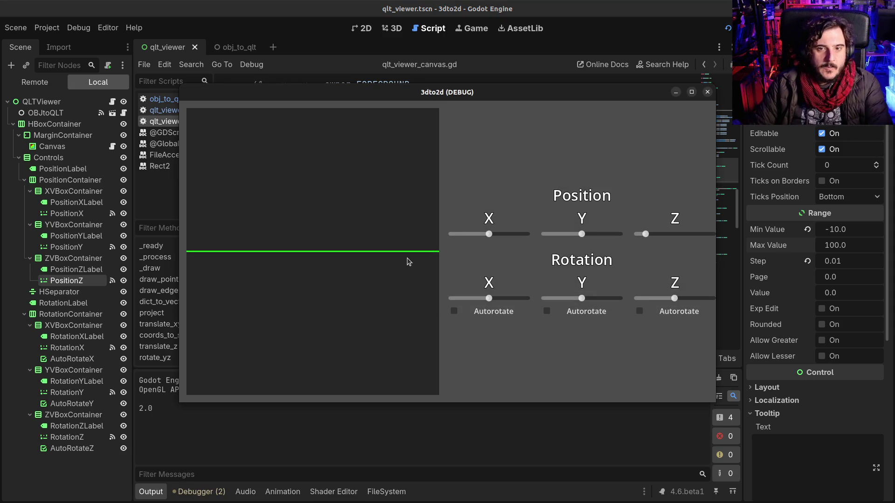
drag(582, 302, 586, 301)
drag(489, 300, 497, 301)
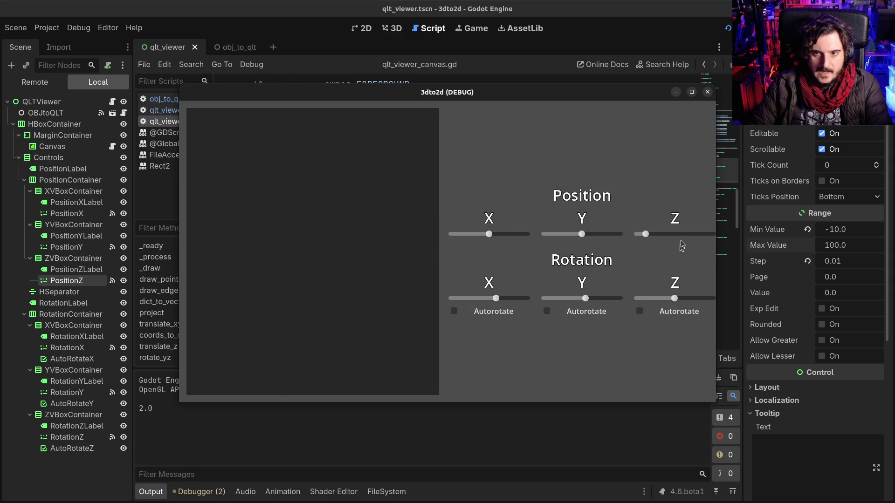
drag(646, 234, 667, 236)
drag(694, 238, 686, 237)
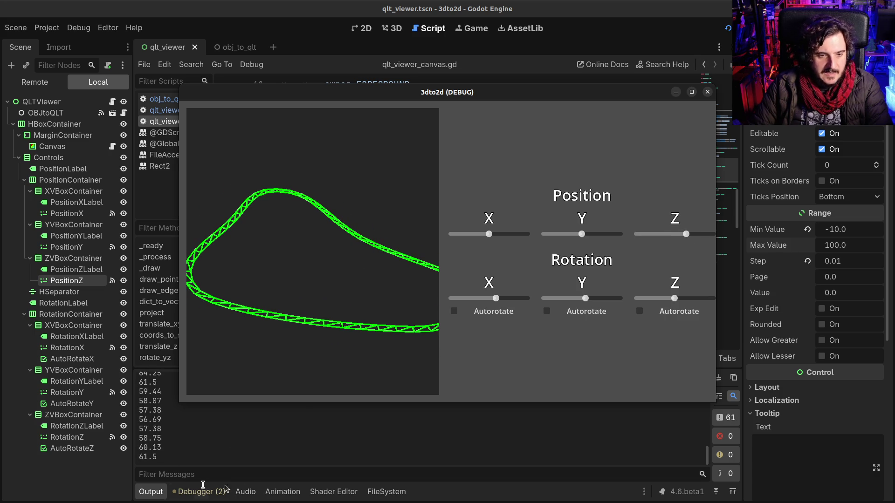
click(372, 495)
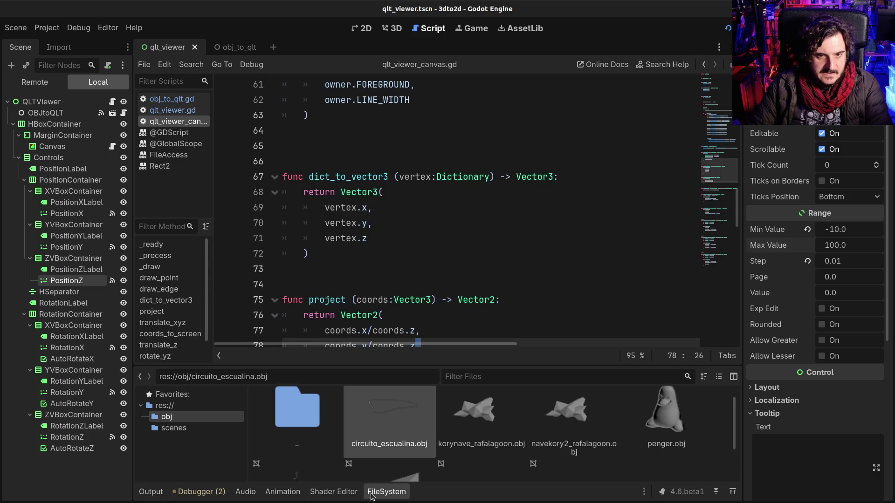
Step: Open obj_to_qlt.gd and look over its parsing match and faces declaration
click(372, 495)
click(177, 101)
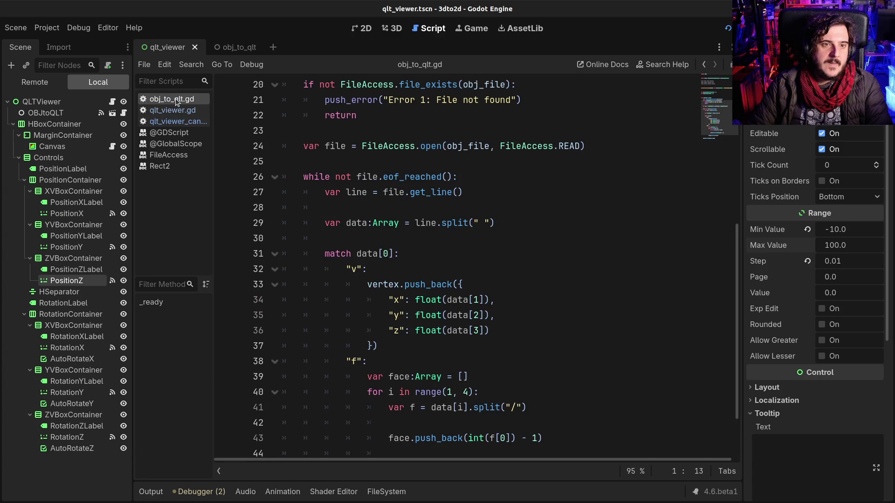
click(425, 253)
scroll(444, 336, down, 2)
scroll(446, 332, up, 10)
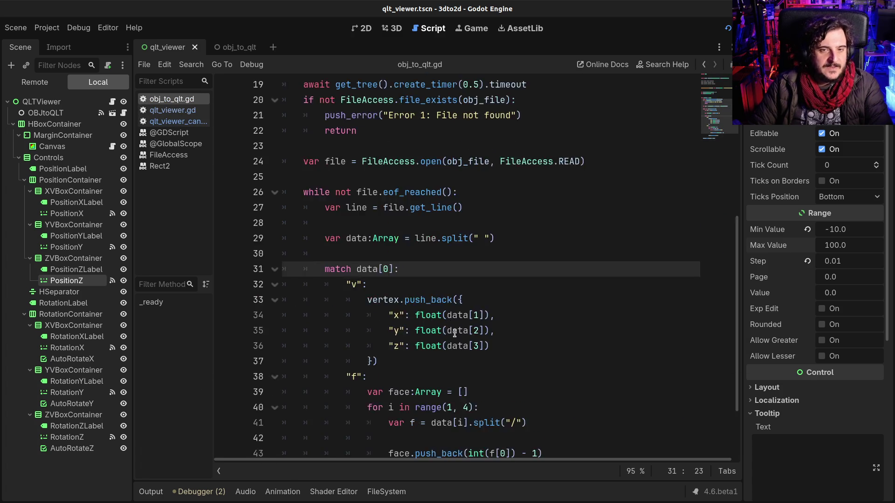
click(429, 302)
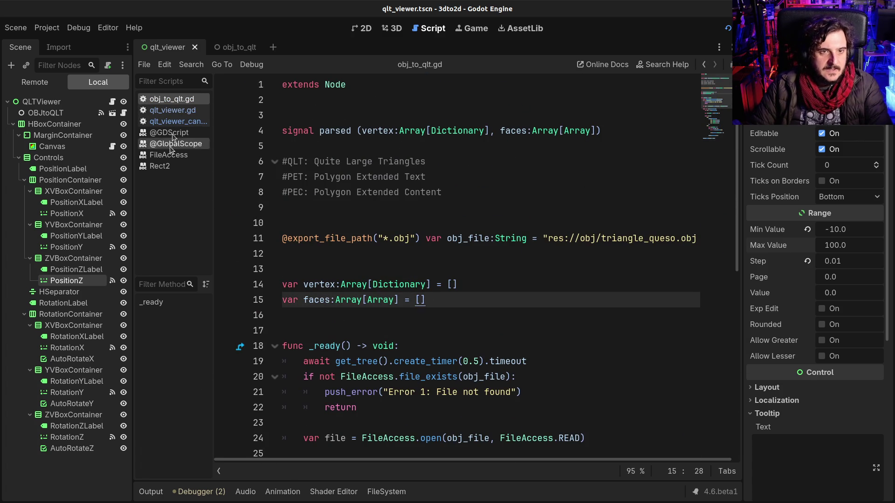
click(386, 195)
click(393, 280)
mouse_move(393, 281)
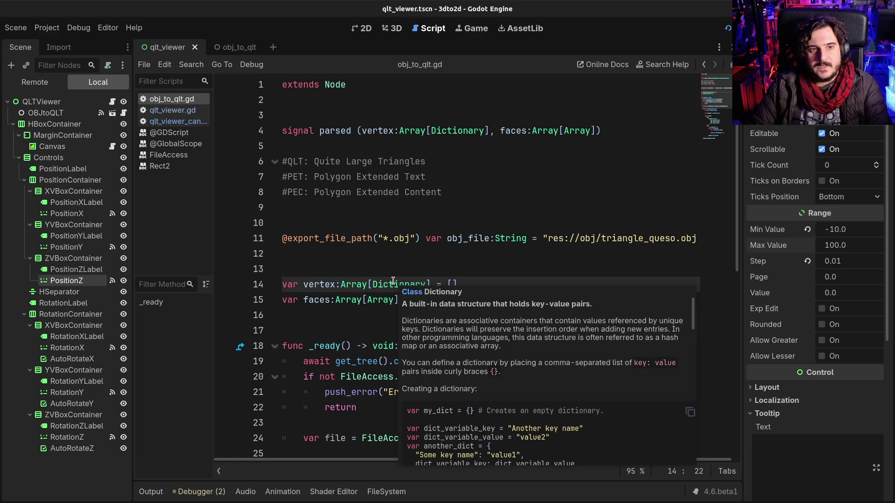
click(326, 243)
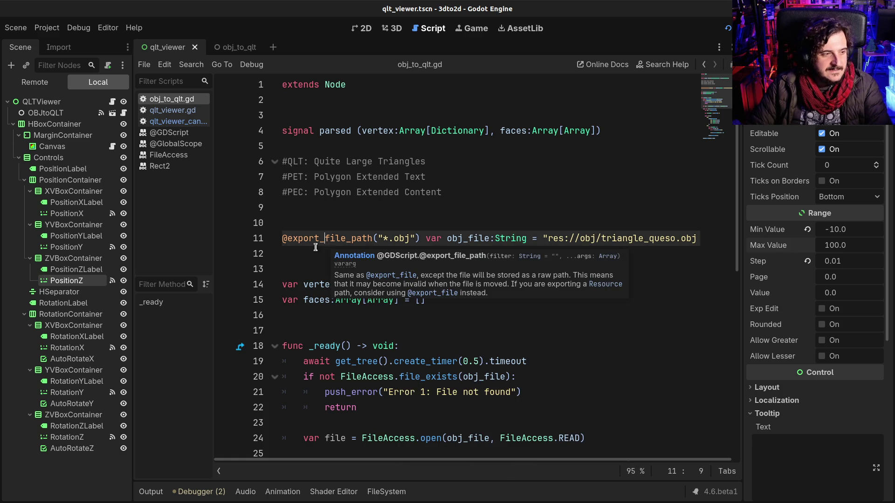
click(315, 250)
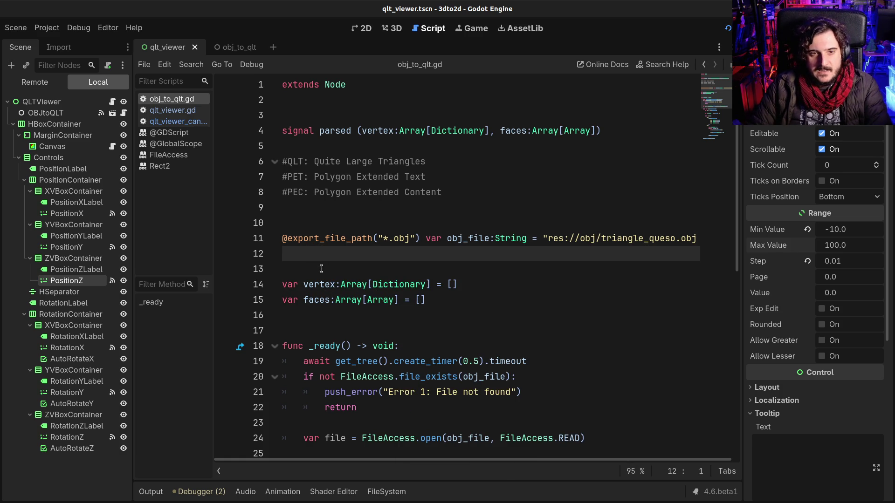
click(321, 269)
click(319, 325)
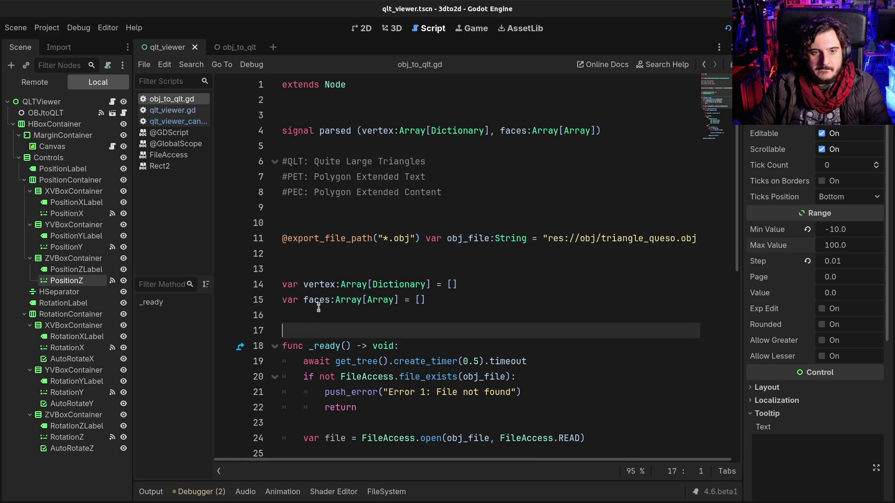
click(318, 305)
click(318, 314)
click(322, 327)
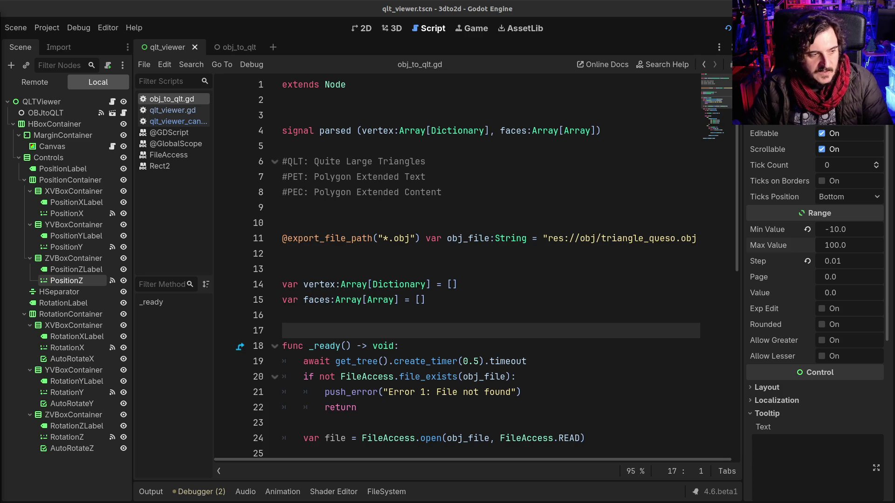
Step: Delete the #PET and #PEC comment lines, leaving the #QLT: Quite Large Triangles note
click(569, 398)
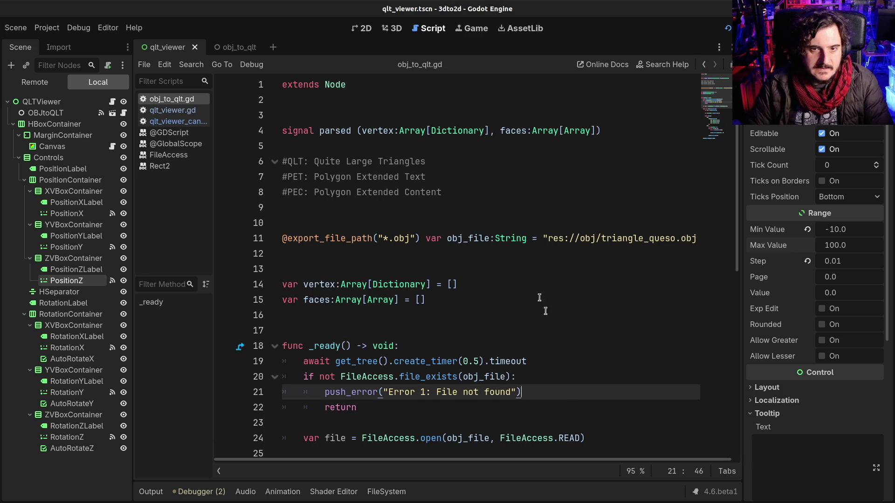
click(467, 195)
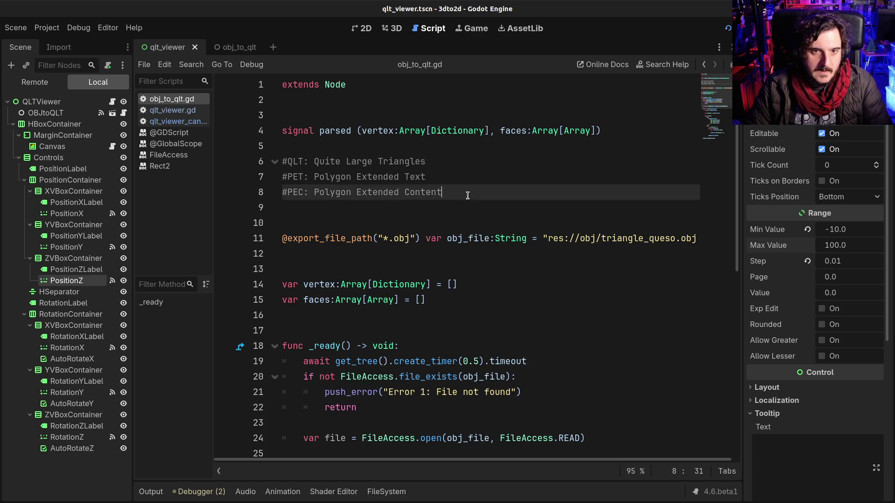
drag(467, 195, 235, 163)
click(469, 195)
key(shift+Home)
key(shift+Up)
key(shift+Up)
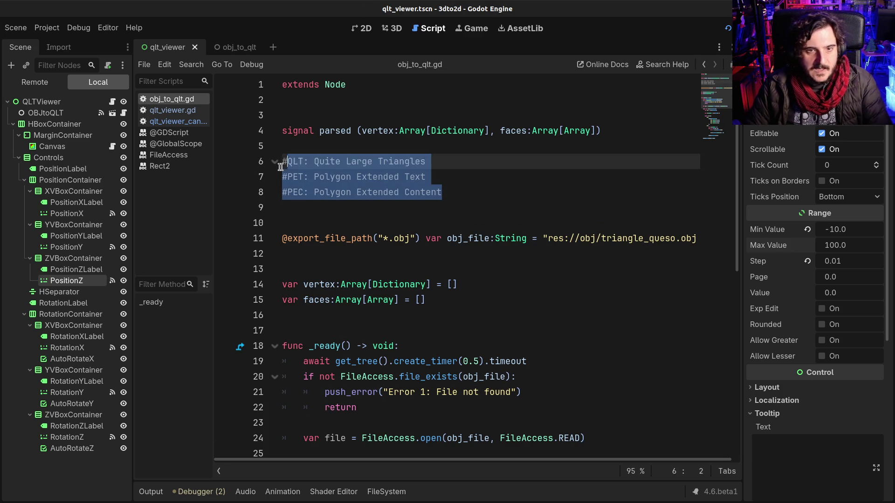
key(shift+Down)
key(BackSpace)
key(BackSpace)
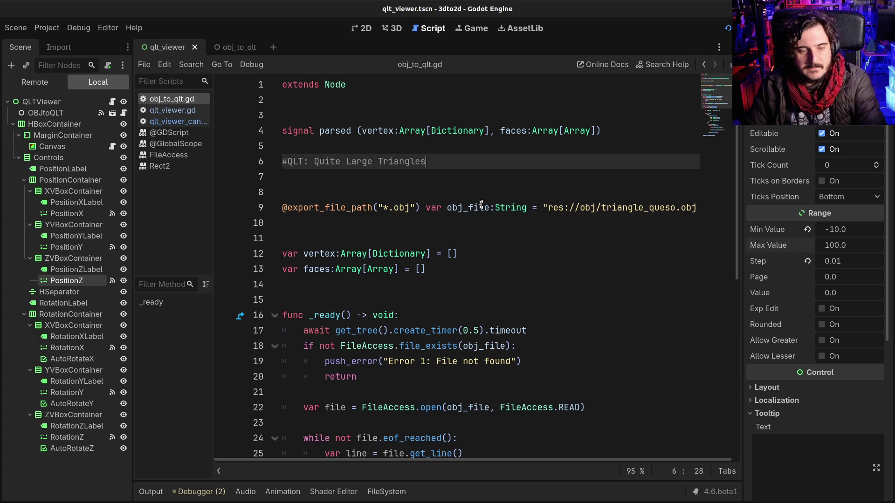
Step: Scroll from the obj_file export line down to the parsing loop
click(485, 207)
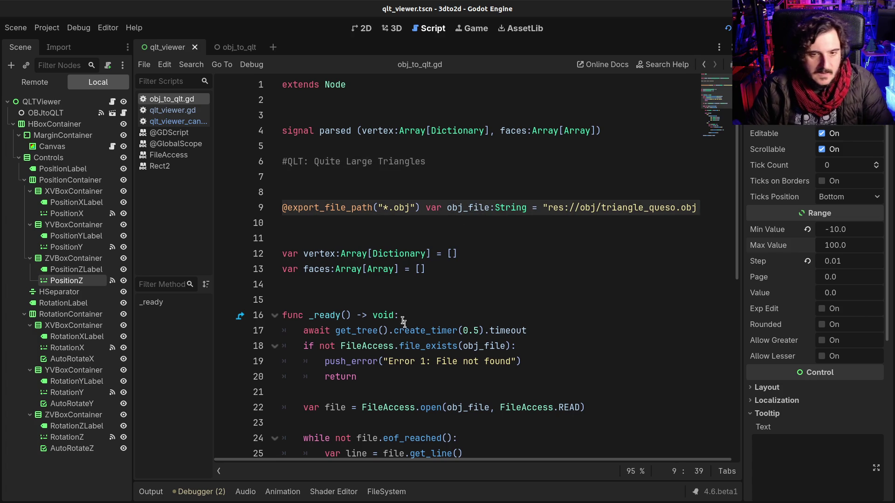
scroll(427, 330, down, 3)
scroll(432, 341, down, 4)
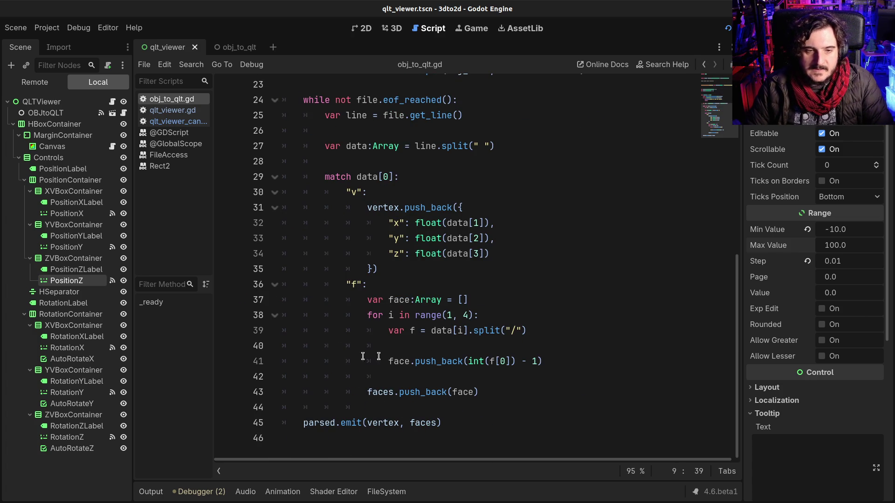